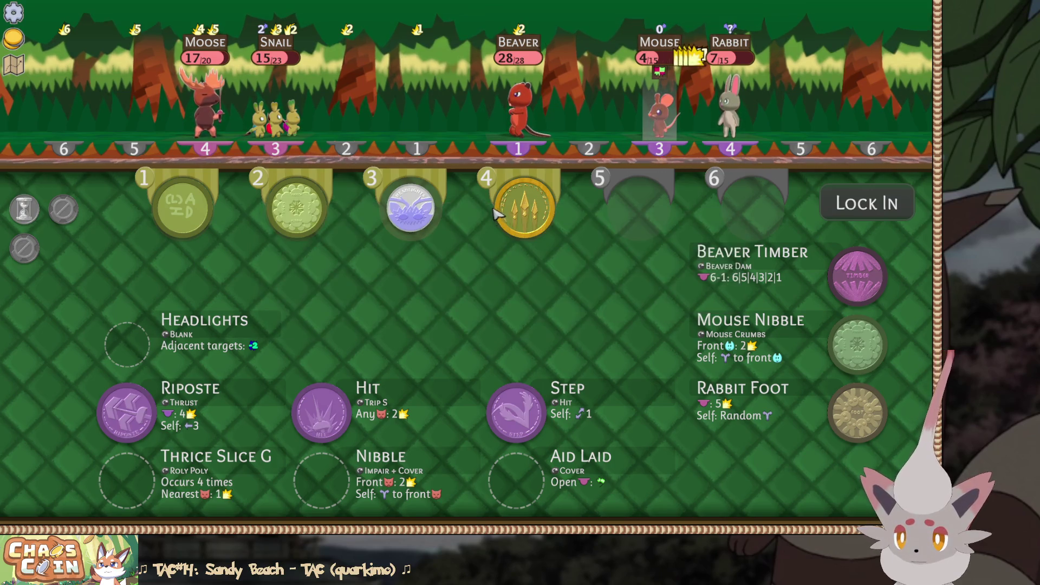
Order Thrice Slice G, Headlights, Riposte and Hit into the slots and aim the Hit at the Rabbit
mouse_move(527, 205)
left_mouse_down()
mouse_move(426, 205)
mouse_move(437, 213)
left_mouse_up()
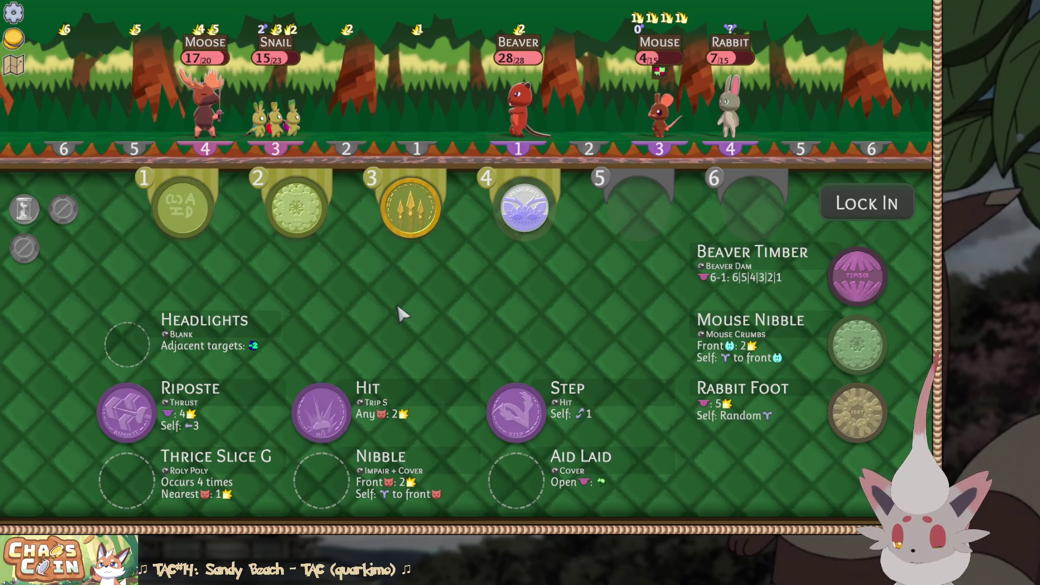
left_click(511, 206)
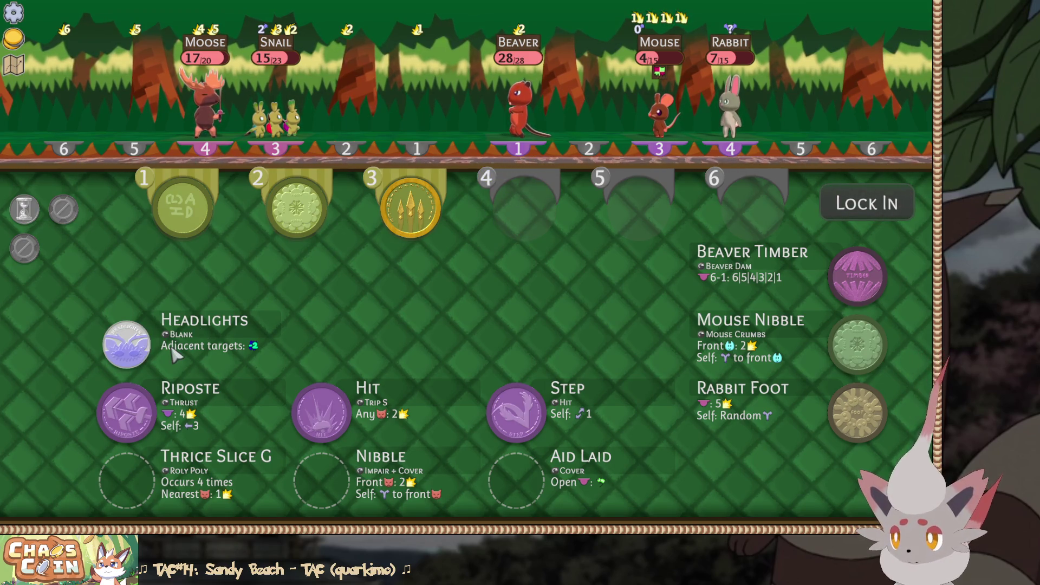
left_click(147, 346)
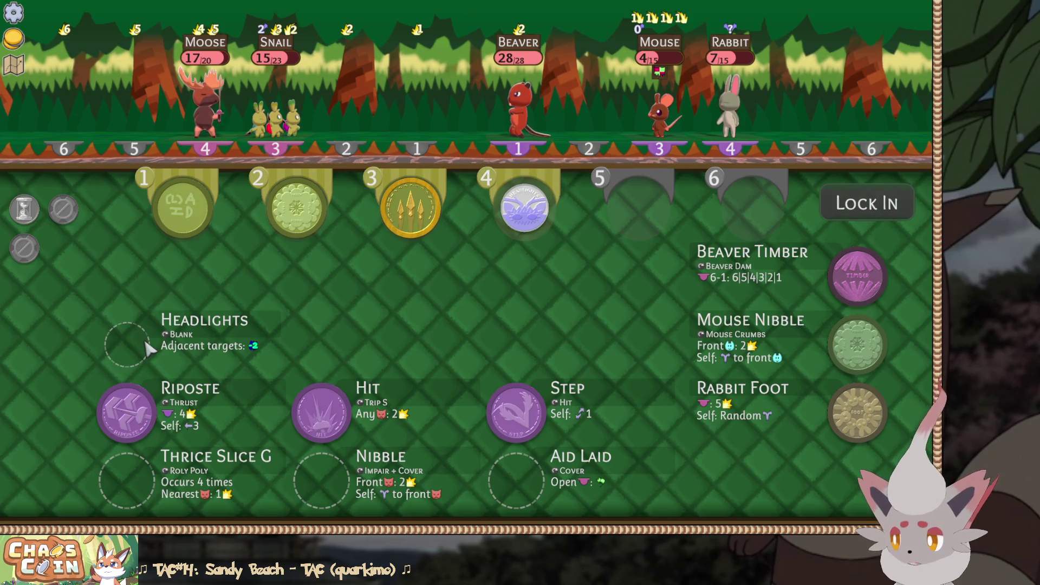
left_click(238, 413)
left_click(321, 411)
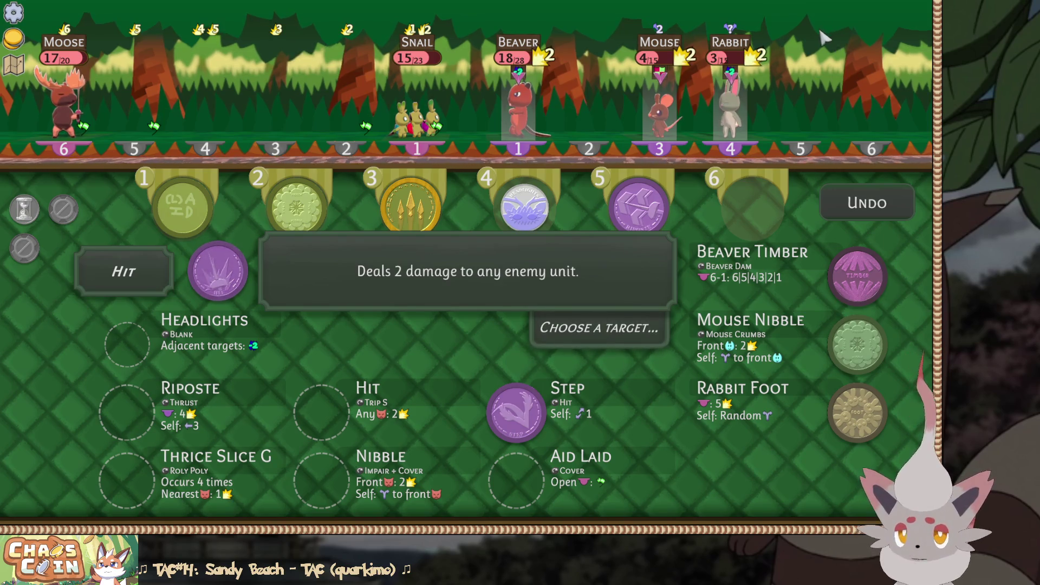
left_click(742, 105)
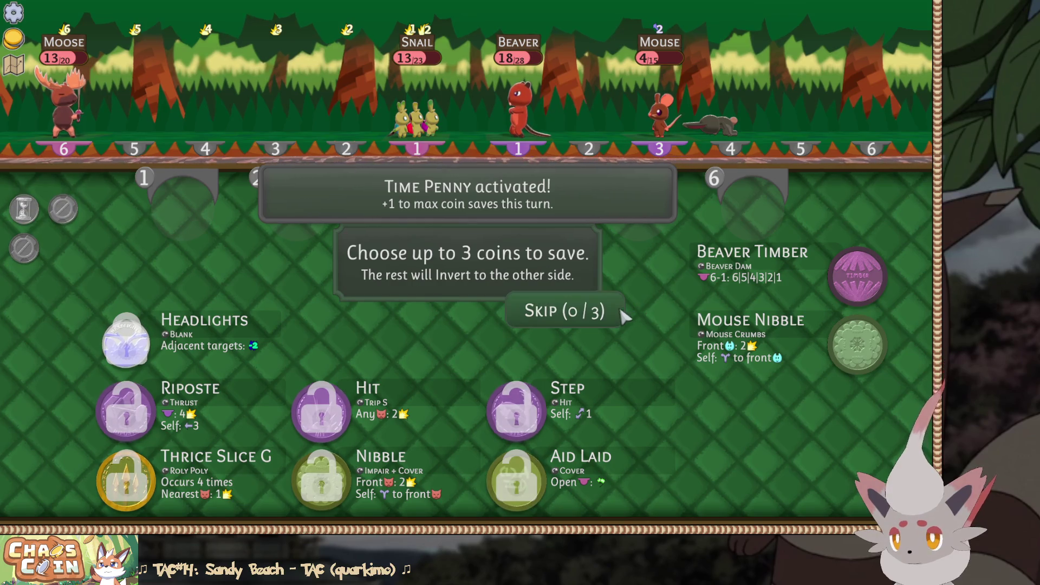
Save the Thrice Slice G and Hit coins and start turn 4
left_click(120, 491)
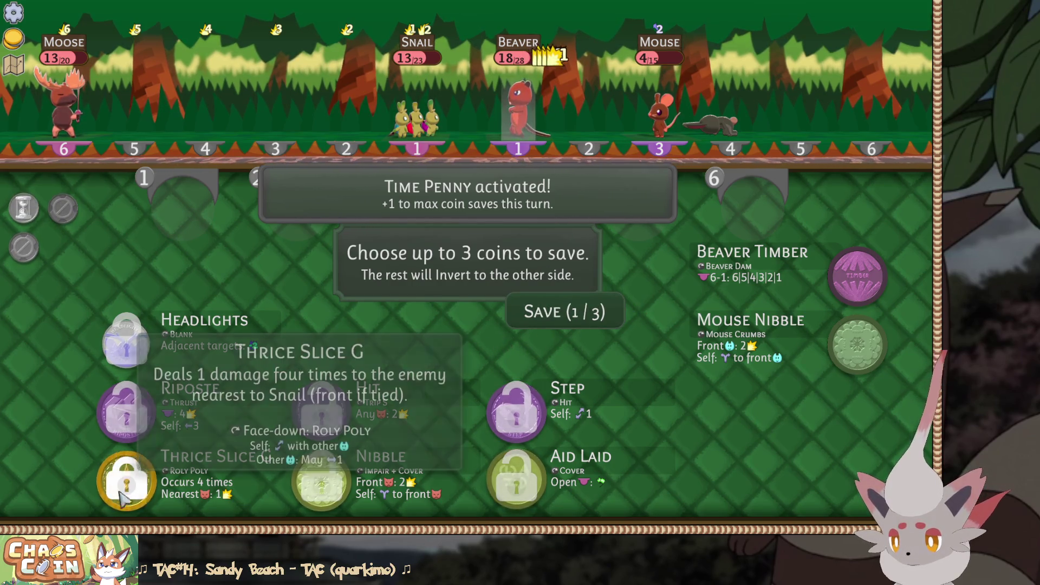
left_click(322, 414)
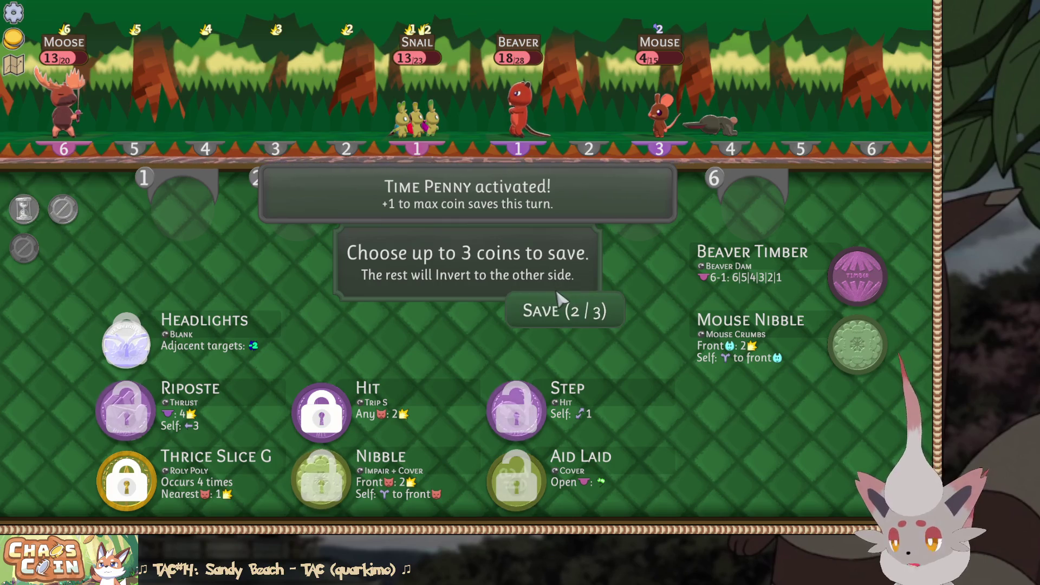
left_click(558, 301)
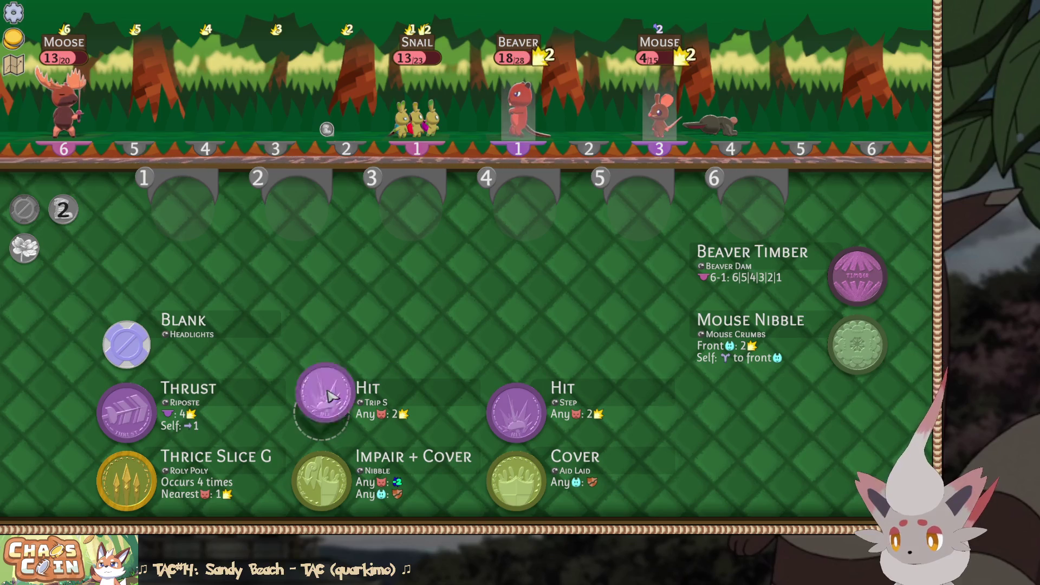
Queue Hit, Hit, Thrice Slice G, Thrust, Impair + Cover and Cover into slots 1–6 and lock in
left_click(321, 413)
left_click(517, 413)
left_click(126, 481)
left_click(126, 413)
left_click(321, 481)
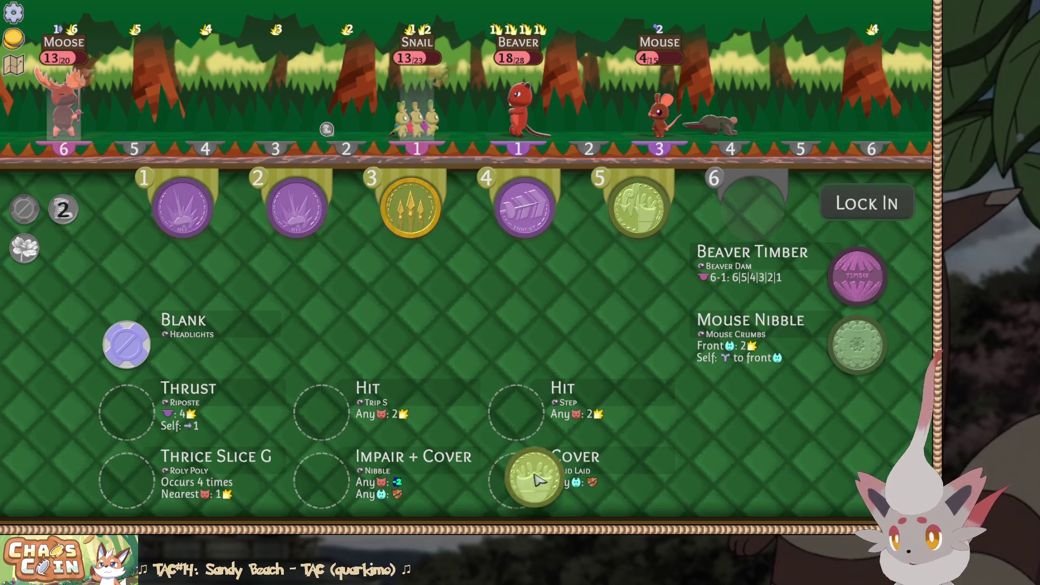
left_click(516, 481)
left_click(837, 211)
Aim both Hits at the Mouse and give the Moose Cover
left_click(660, 109)
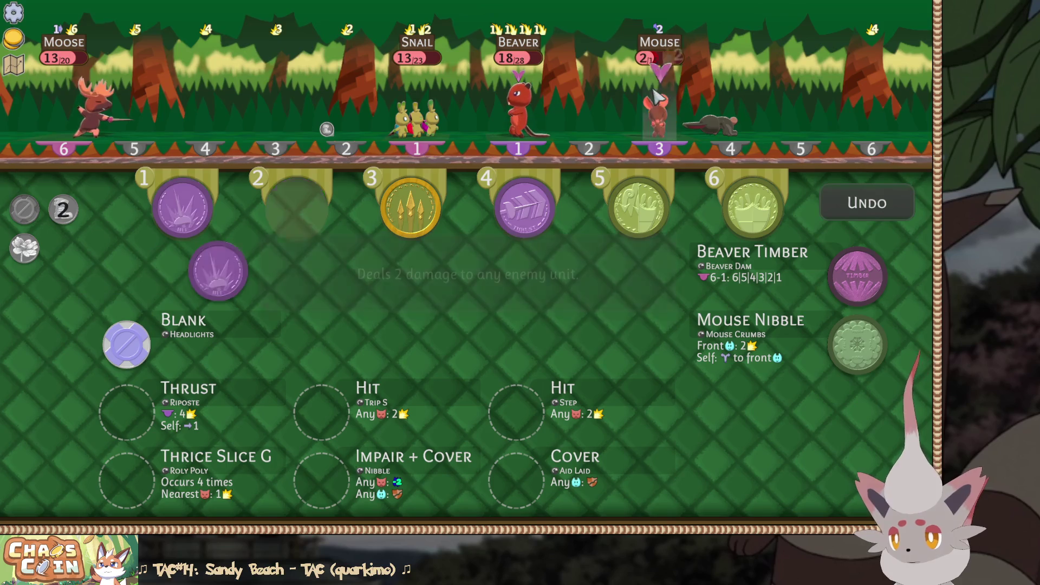
left_click(660, 108)
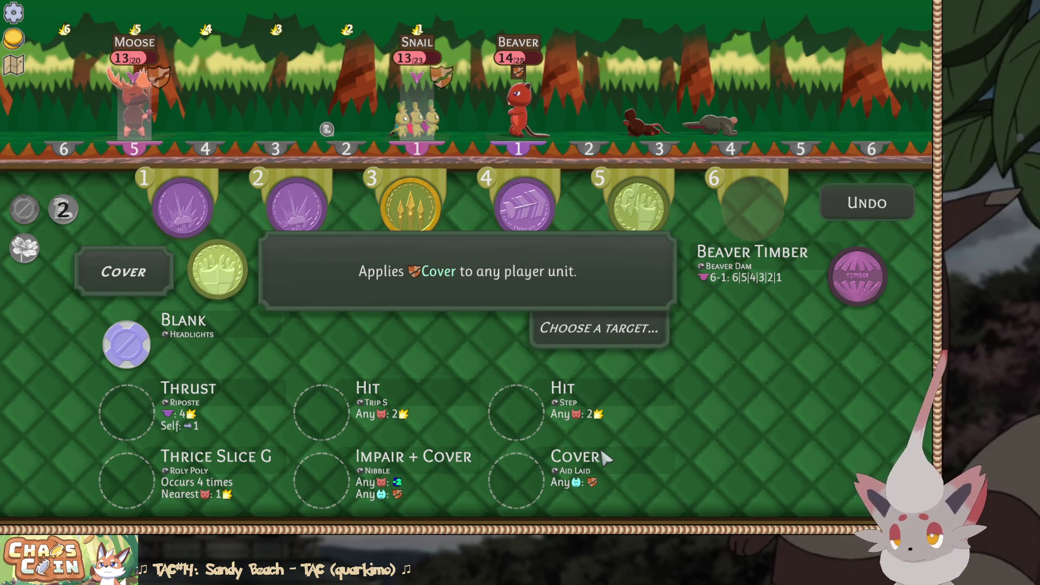
left_click(139, 106)
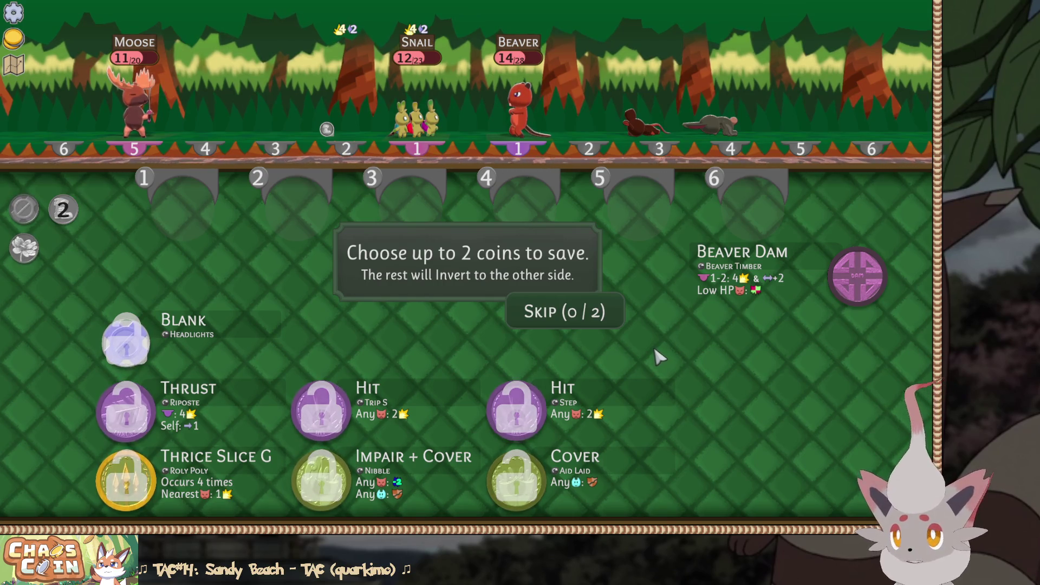
Save Thrice Slice G and the Trip S Hit coin, then confirm Save (2/2)
left_click(126, 481)
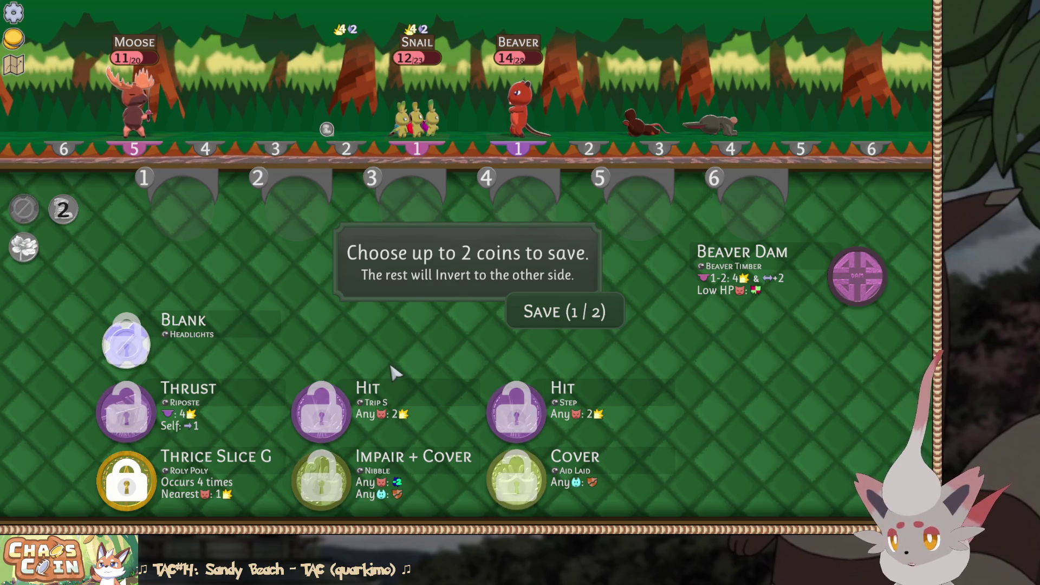
left_click(321, 410)
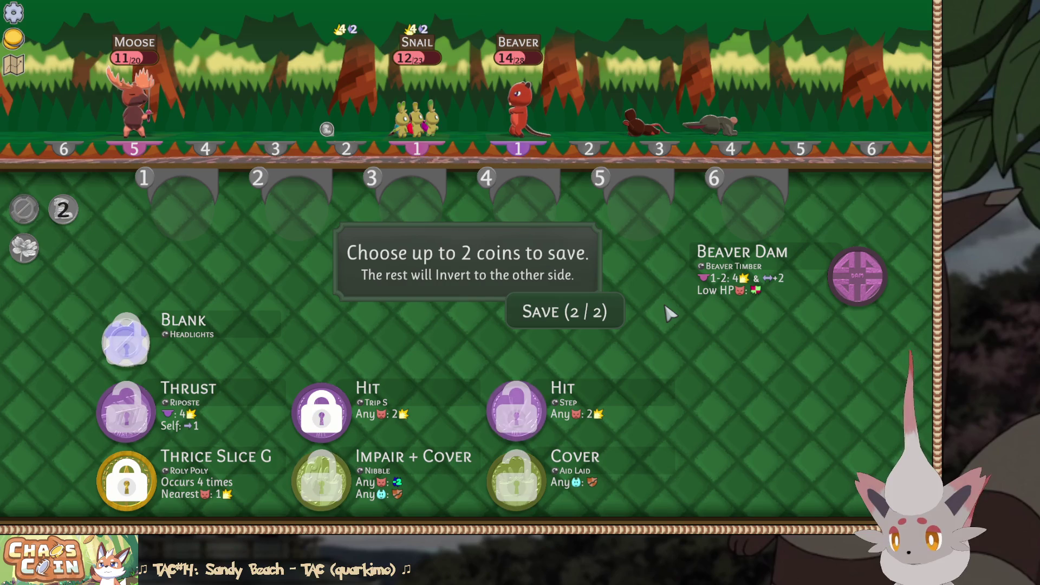
left_click(600, 310)
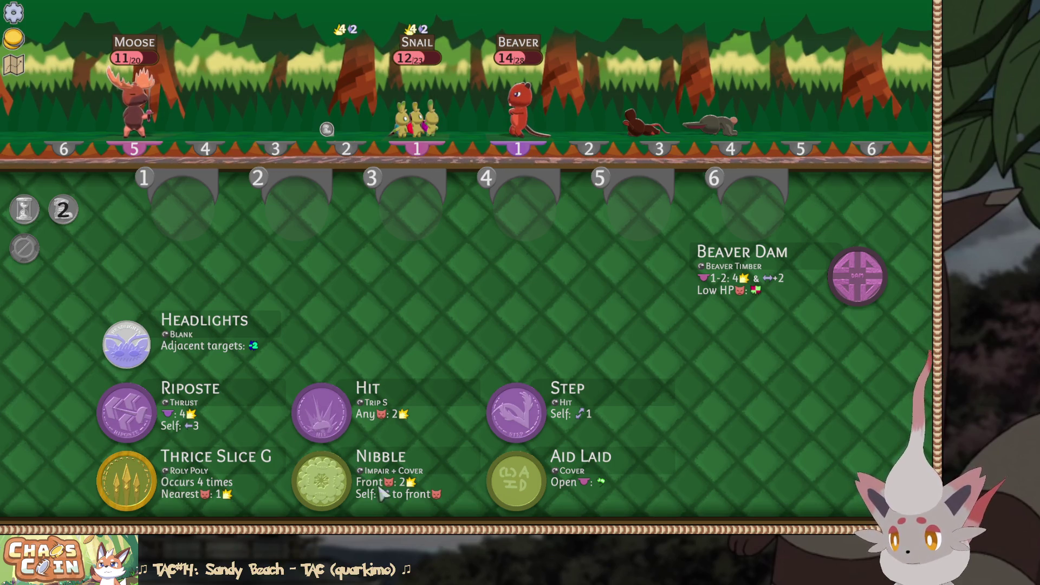
Queue Aid Laid, Nibble, Step, Hit, Thrice Slice G and Headlights into slots 1–6
left_click(501, 479)
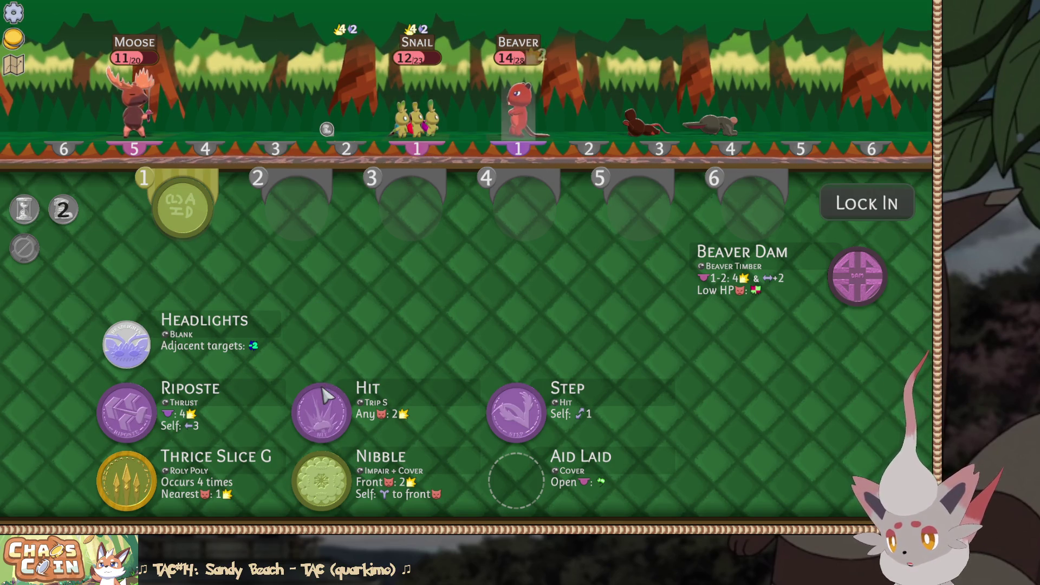
left_click(321, 480)
left_click(516, 419)
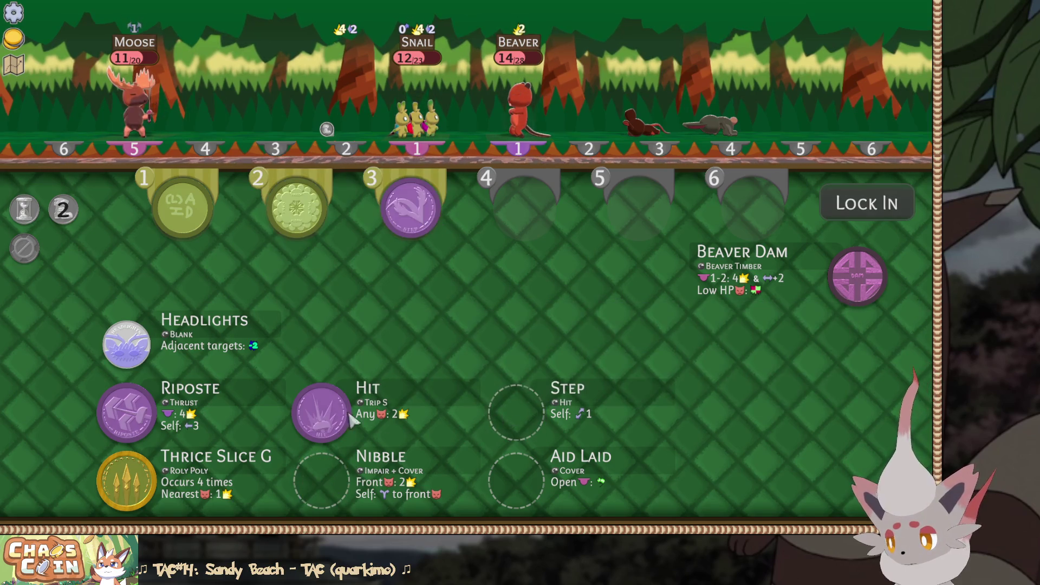
left_click(321, 412)
left_click(127, 480)
left_click(130, 364)
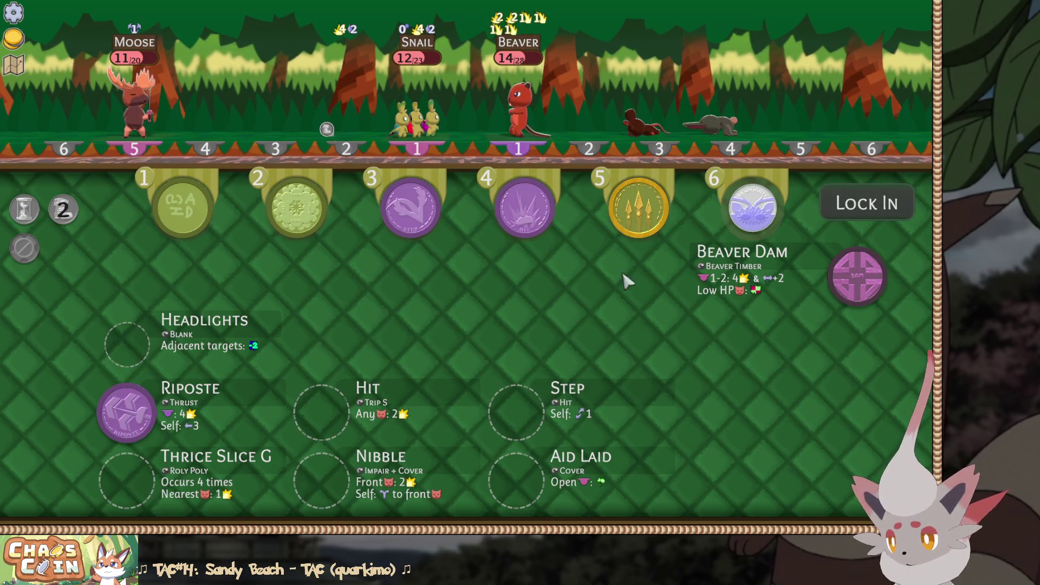
Lock in the order, shift the Moose into lane 4 and aim the Hit at the Beaver
left_click(842, 217)
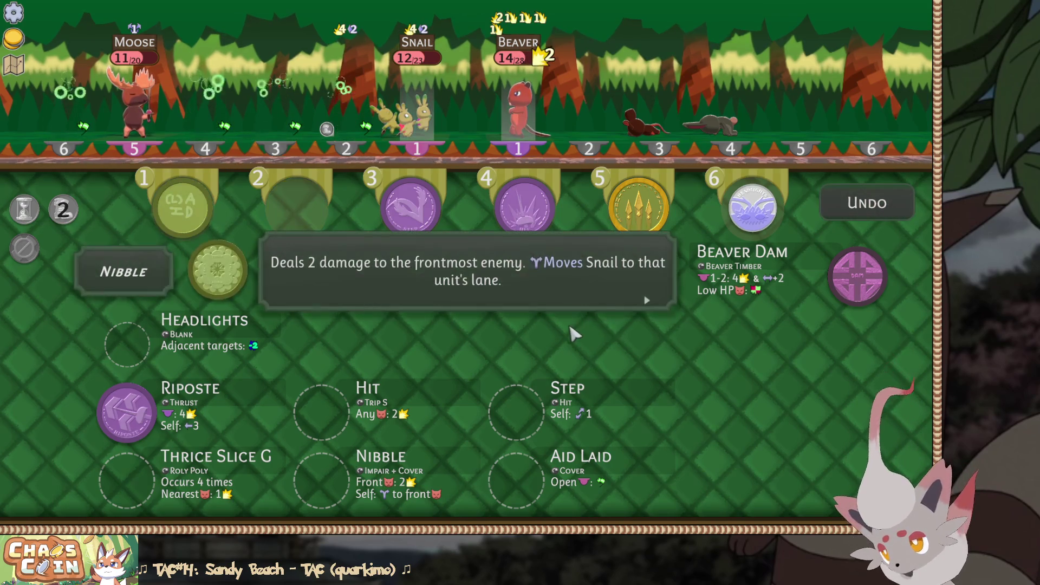
left_click(206, 108)
left_click(501, 152)
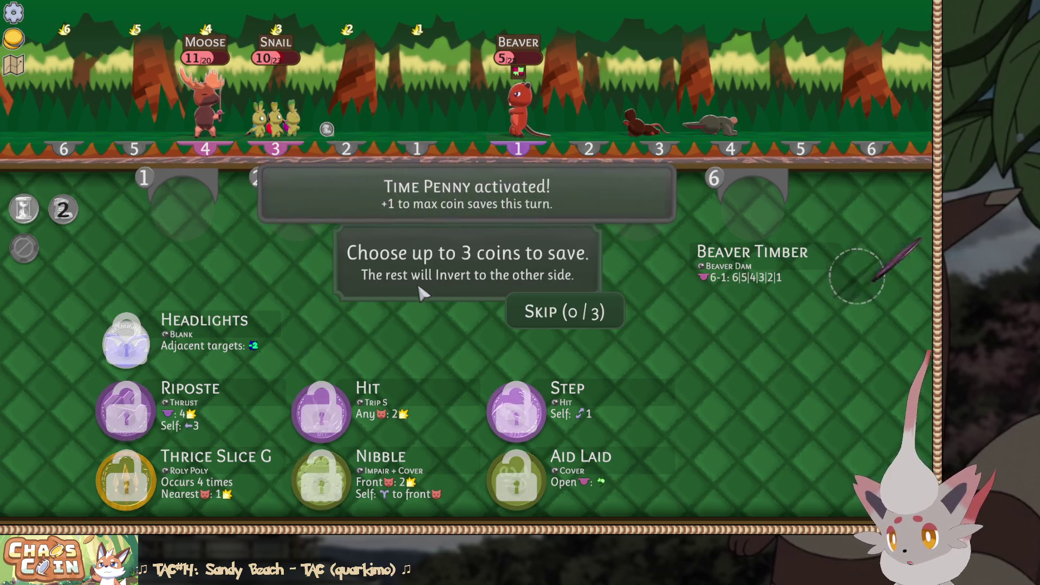
Save Thrice Slice G, Aid Laid and Hit, then queue Impair + Cover and Thrust into slots 2–3
left_click(126, 478)
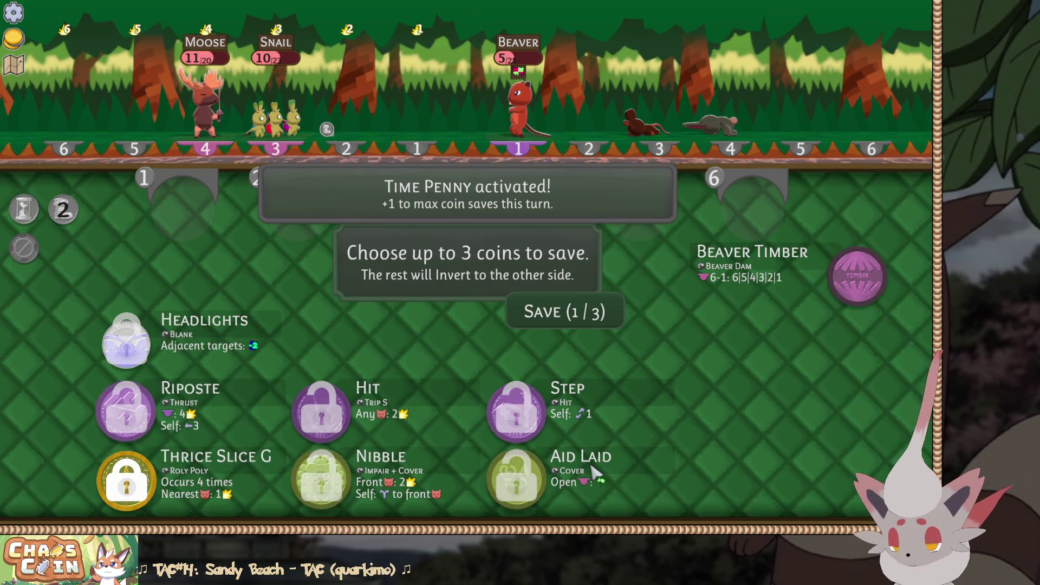
left_click(578, 480)
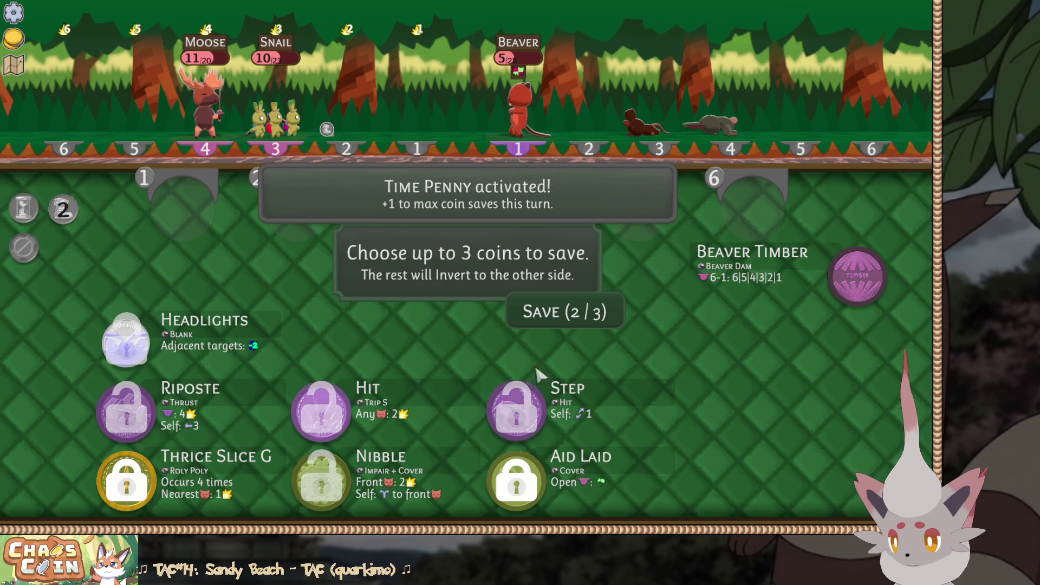
left_click(327, 403)
left_click(536, 312)
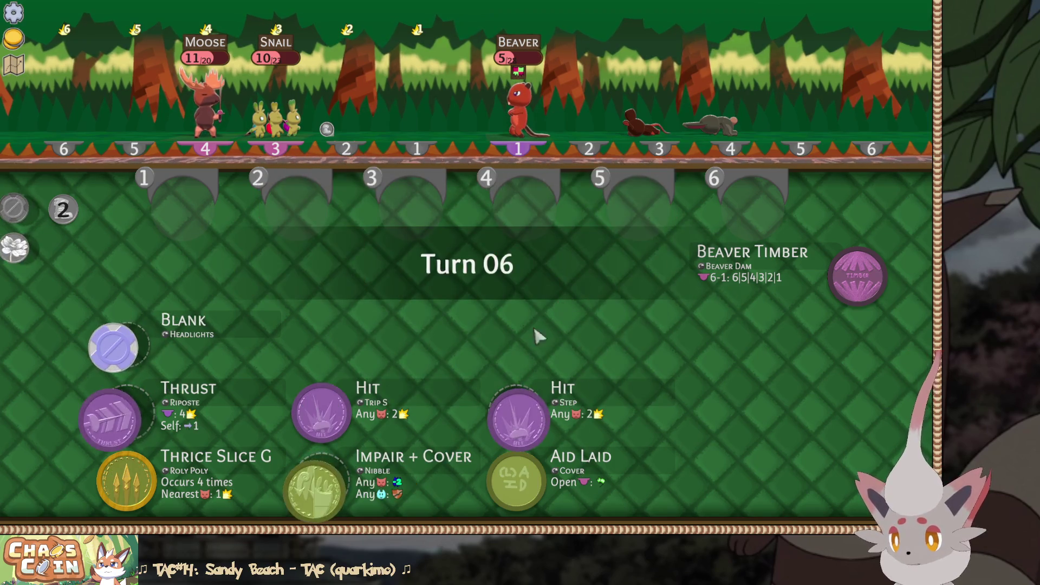
left_click(328, 484)
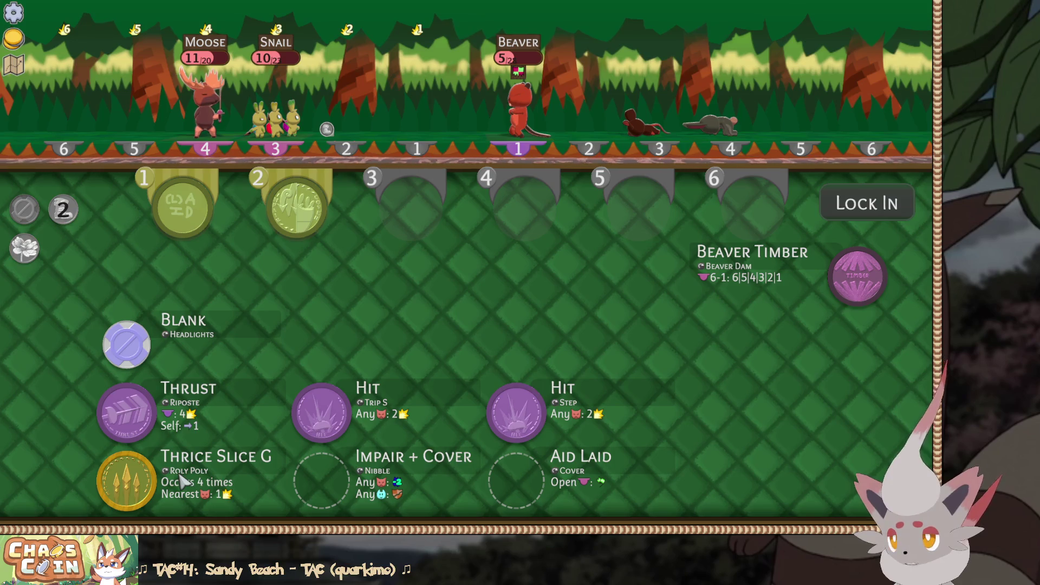
left_click(139, 425)
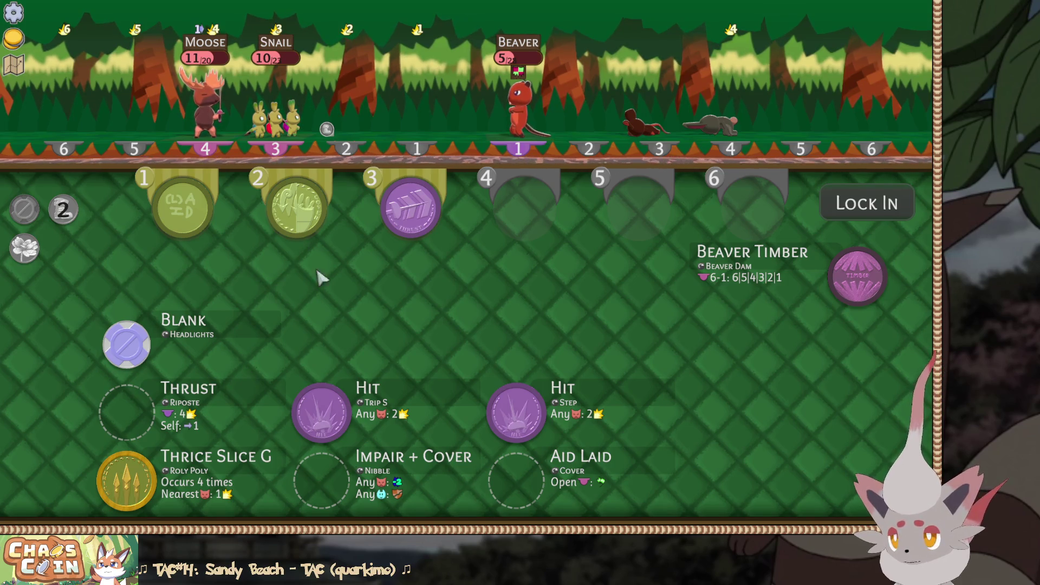
Add a Playtest Notes bullet reading 'Stomp Penny is nice for breaking Spikes' and return to the game
key("alt+Tab")
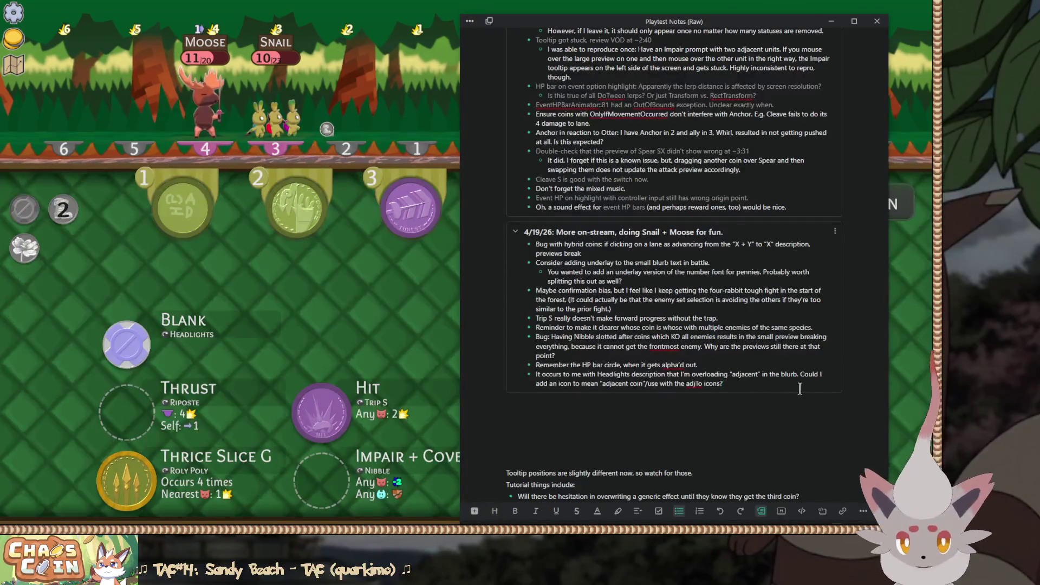
key("Return")
type("stom")
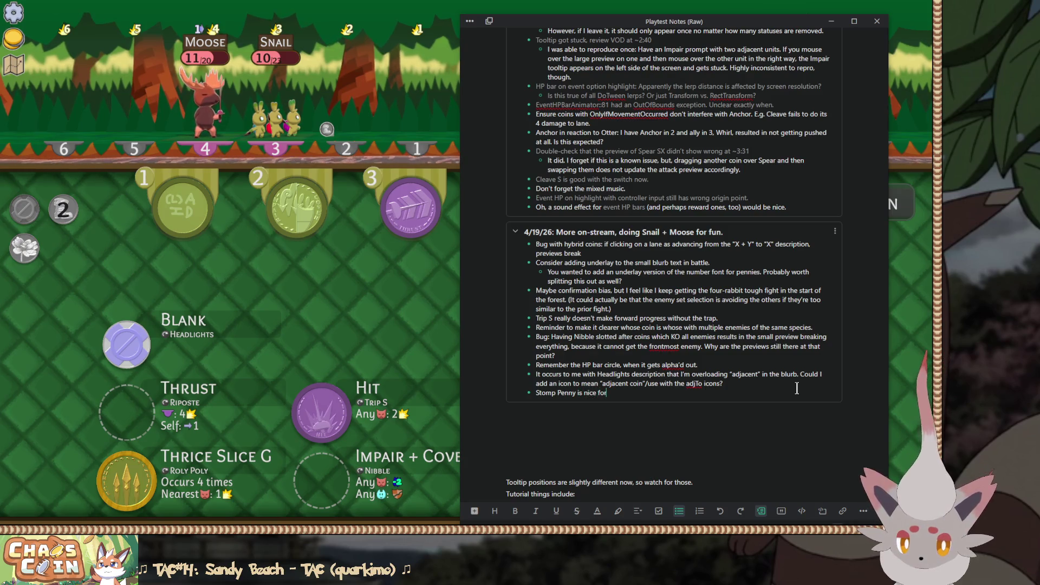
type(" breaking Spikes. I hadn't thought of it before!")
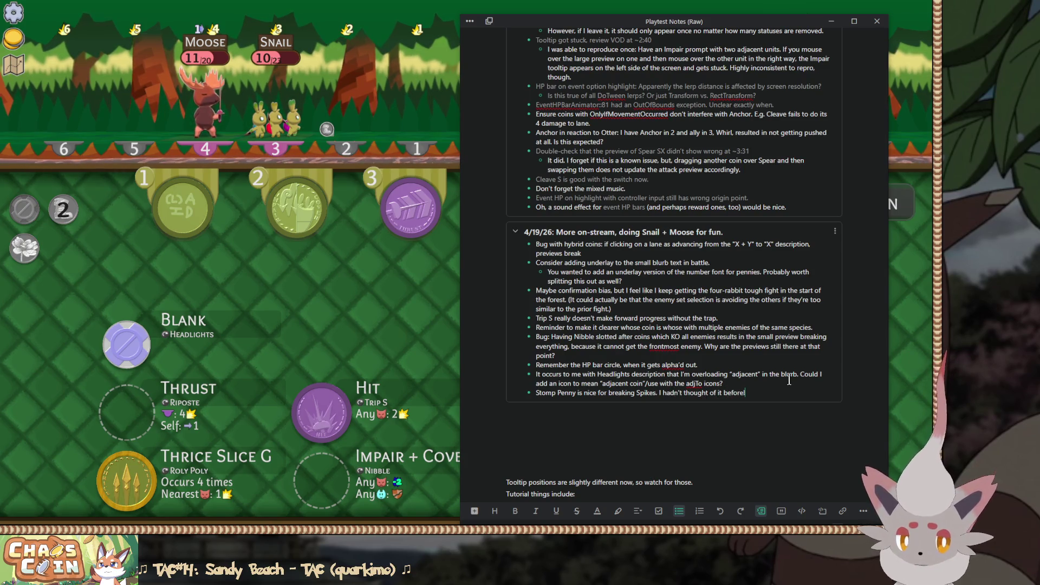
left_click(357, 287)
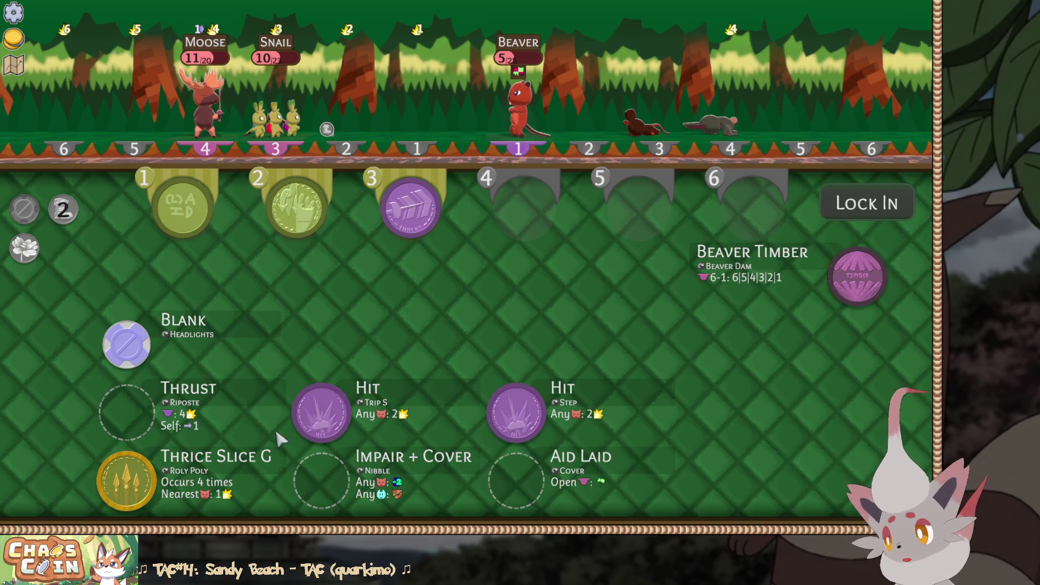
Put Thrice Slice G, the Trip S Hit and the Step Hit into slots 4–6 and lock in to defeat the Beaver boss
left_click(126, 481)
left_click(321, 412)
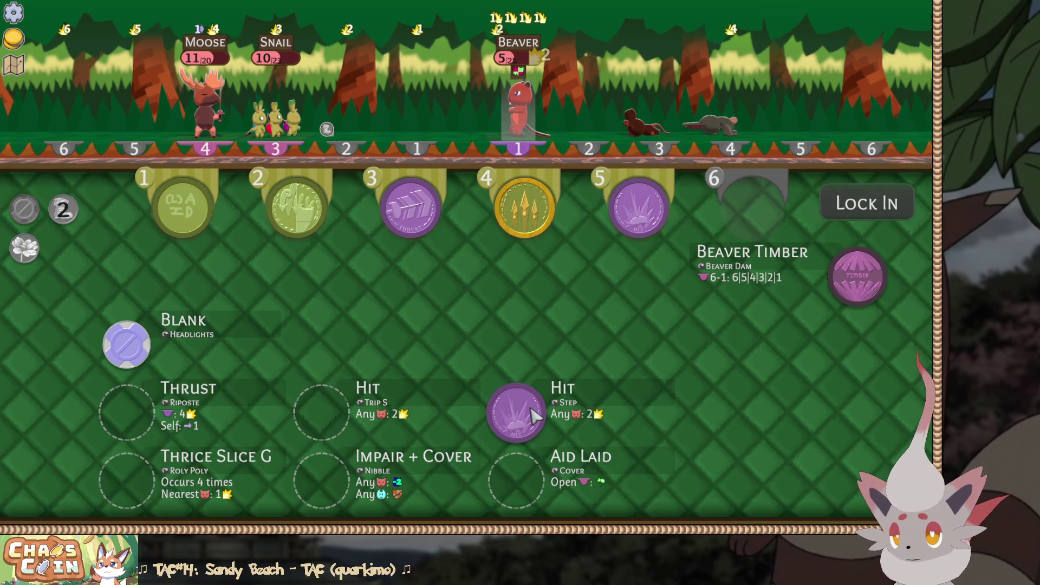
left_click(531, 414)
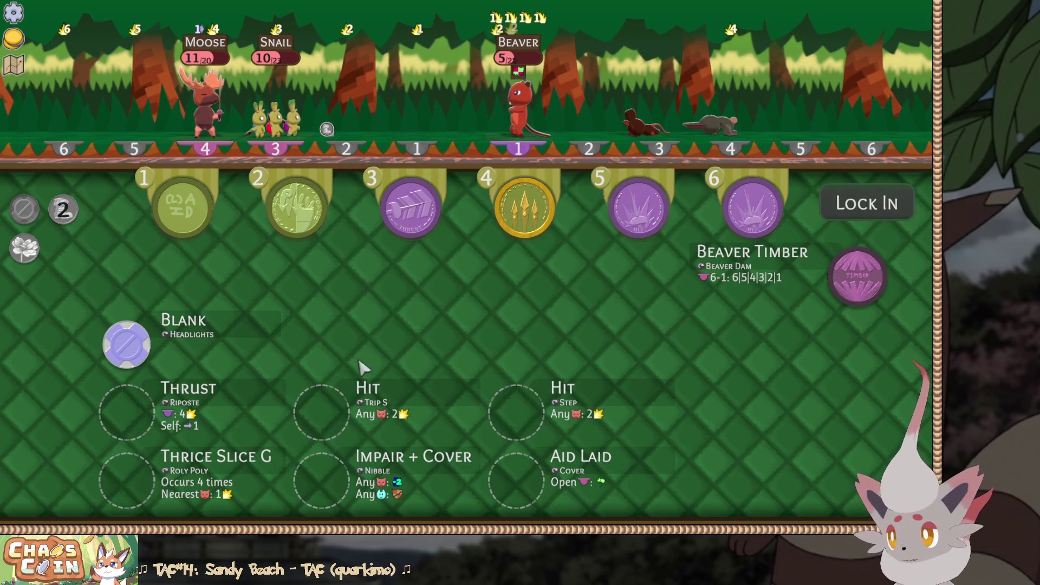
left_click(892, 214)
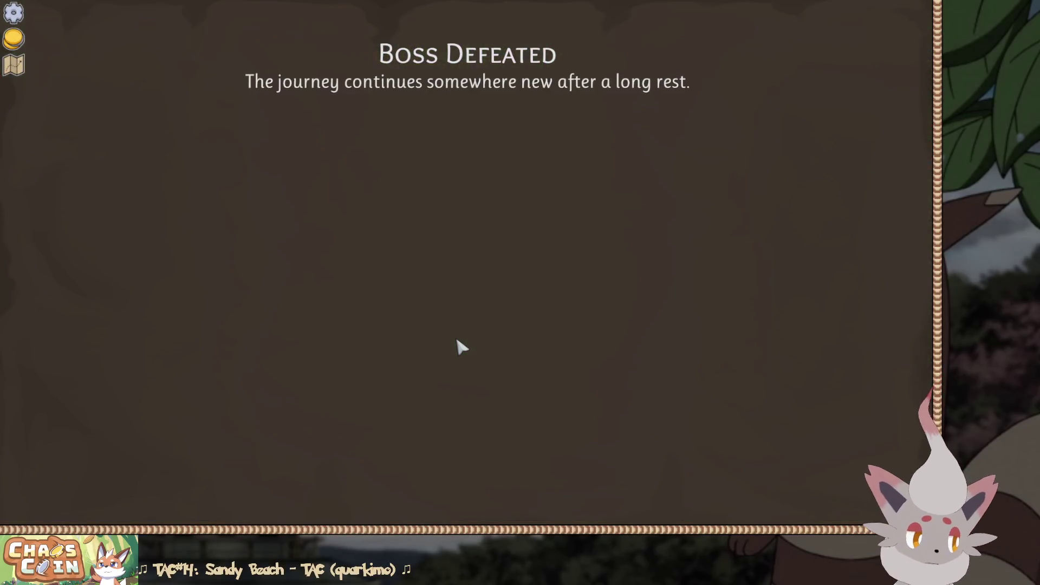
Heal the party to full HP and choose the Trip SX upgrade for Trip S
left_click(790, 364)
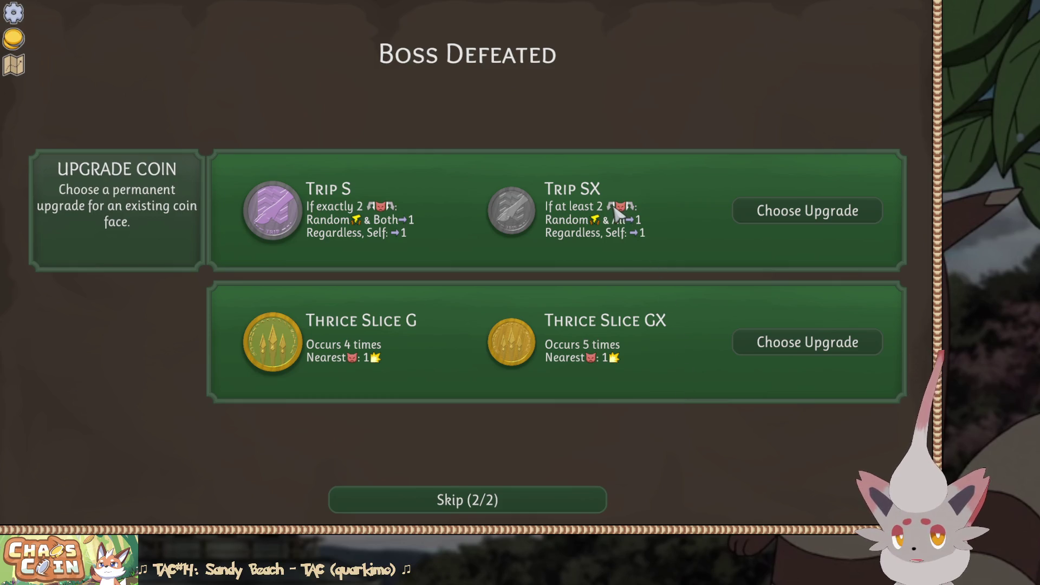
mouse_move(515, 221)
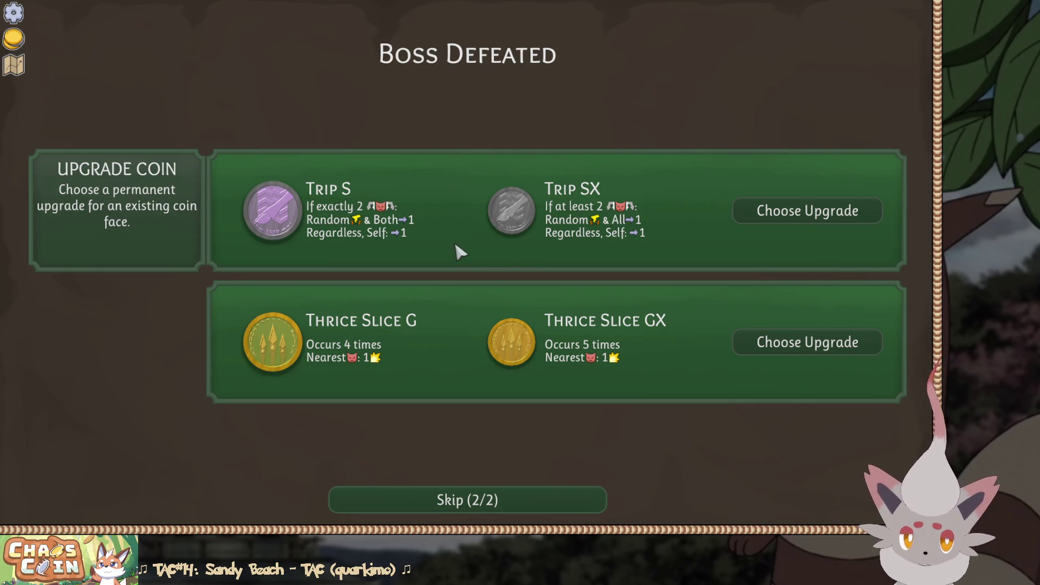
left_click(832, 209)
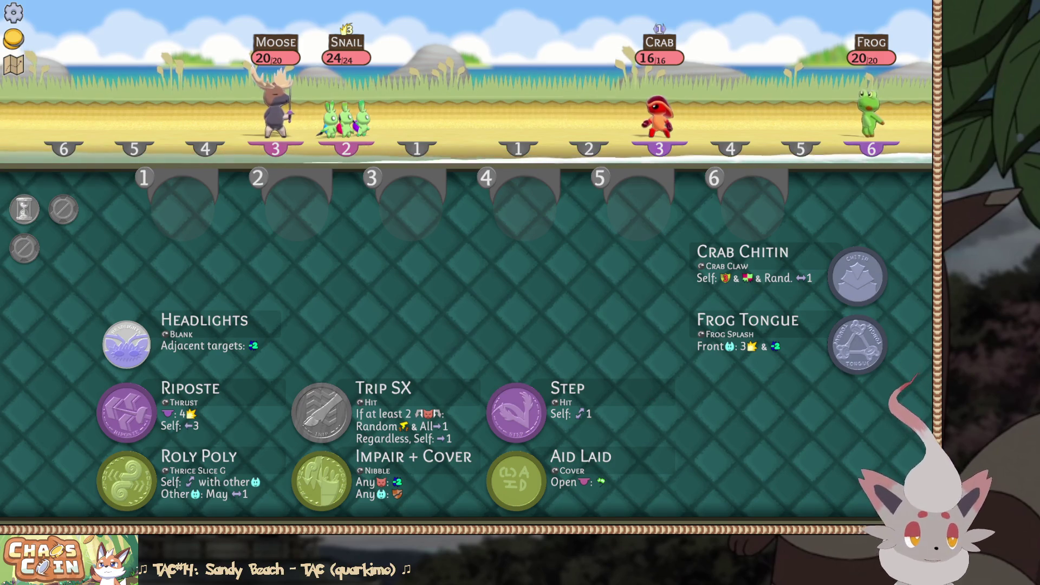
Show and hide the Playtest Notes, leaving the Stomp Penny note ending 'I hadn't thought of it before!'
key("alt+Tab")
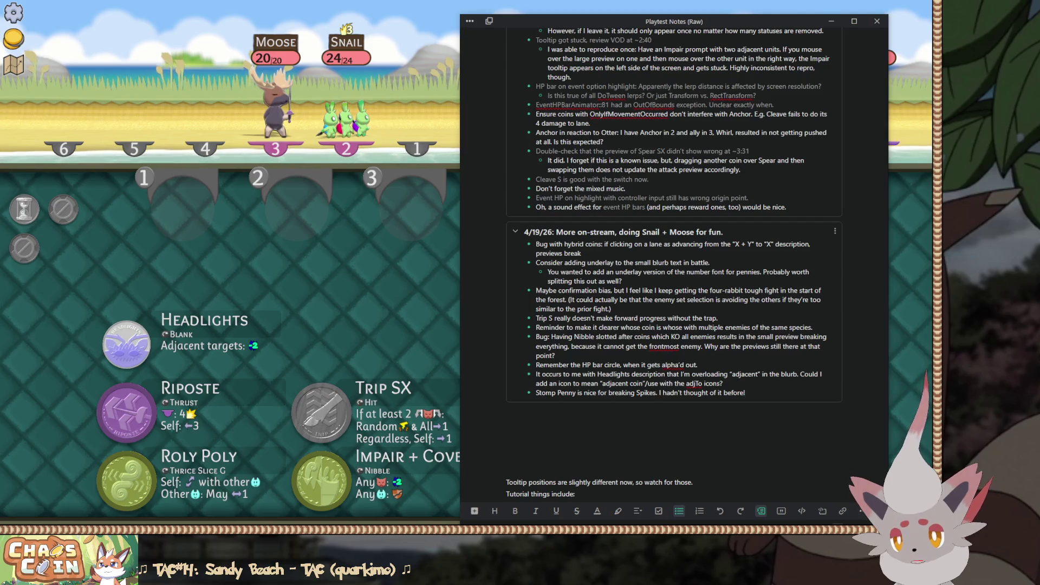
key("alt+Tab")
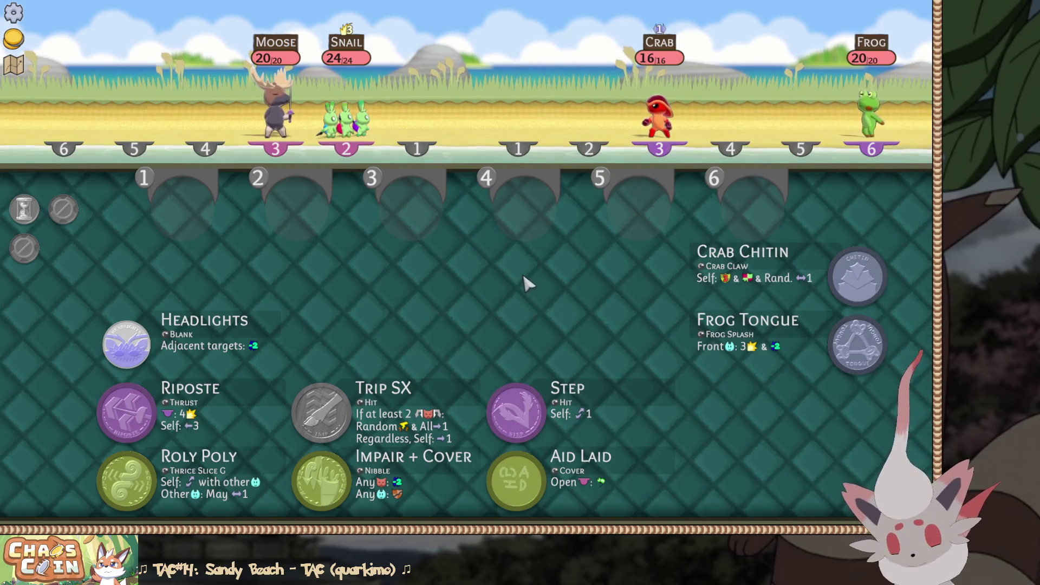
key("F11")
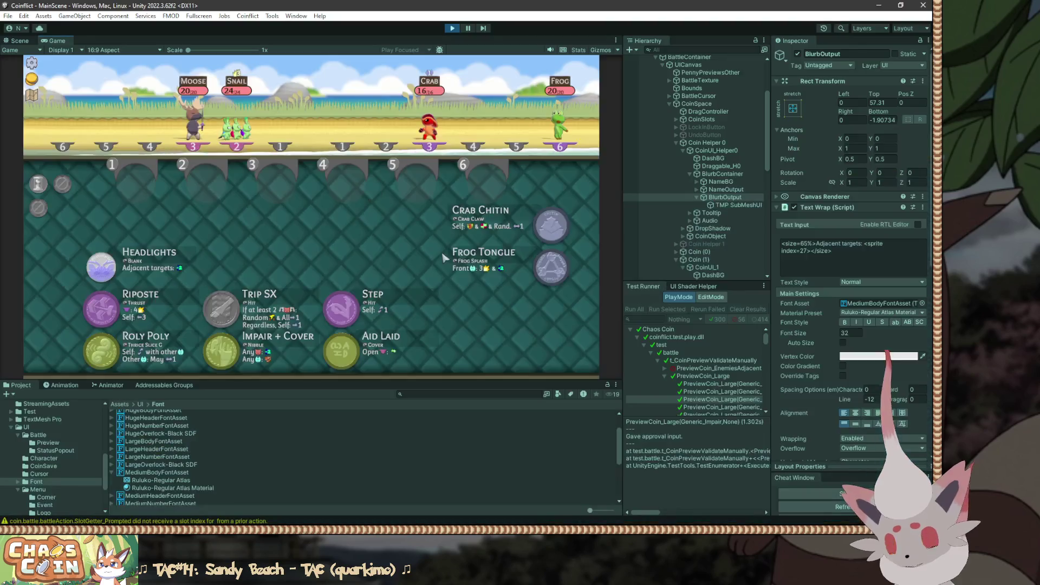